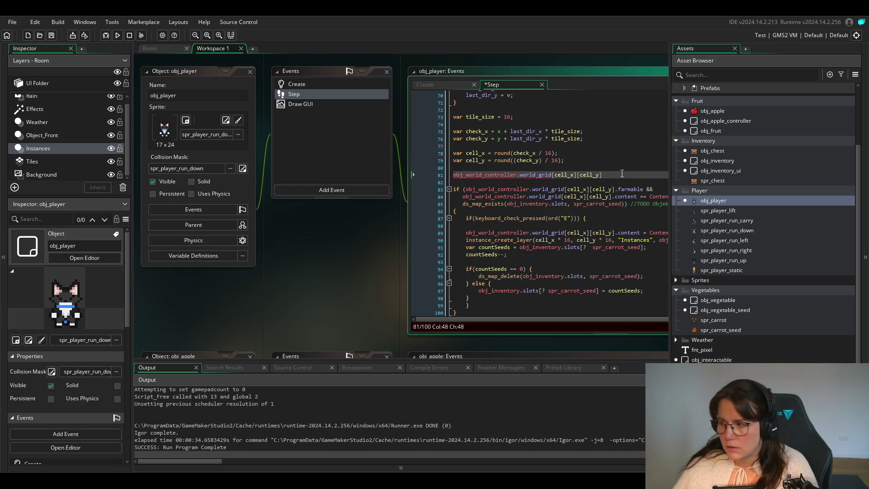
# - Append .selected = true; to world_grid[cell_x][cell_y] on line 81 and save the Step event
pyautogui.write('.se')
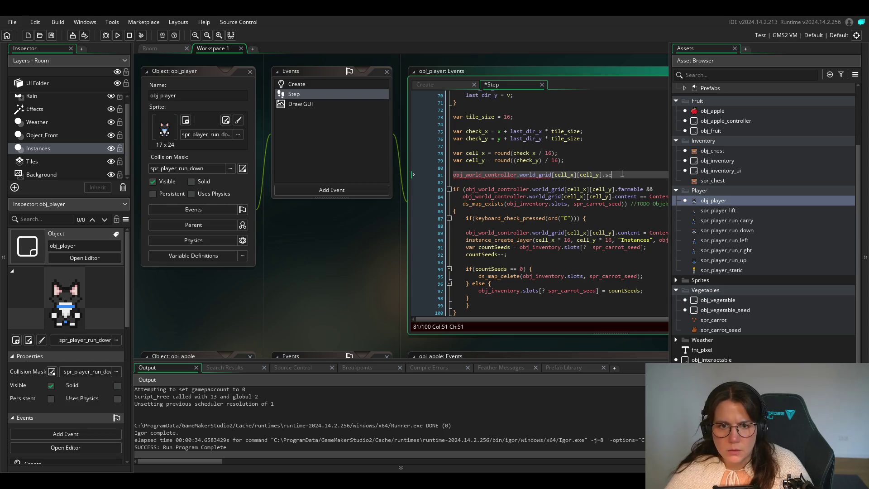
pyautogui.write('lected = true;')
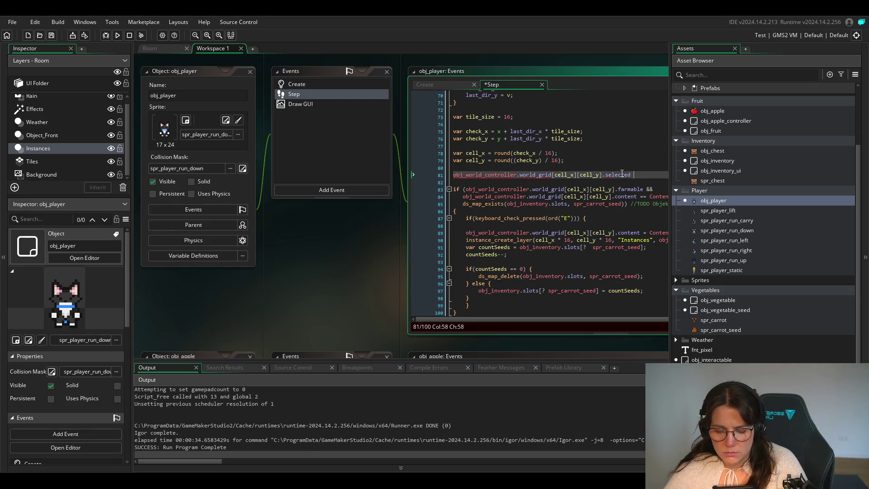
pyautogui.hotkey('ctrl', 's')
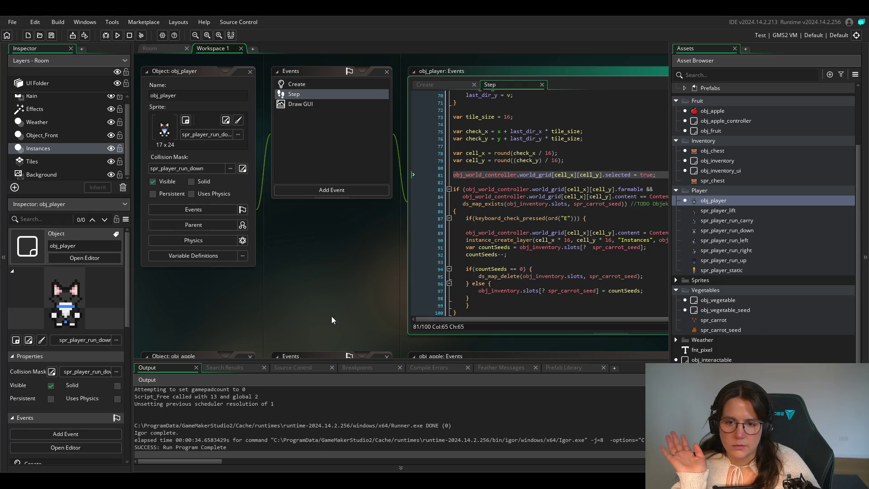
pyautogui.hscroll(5, 332, 316)
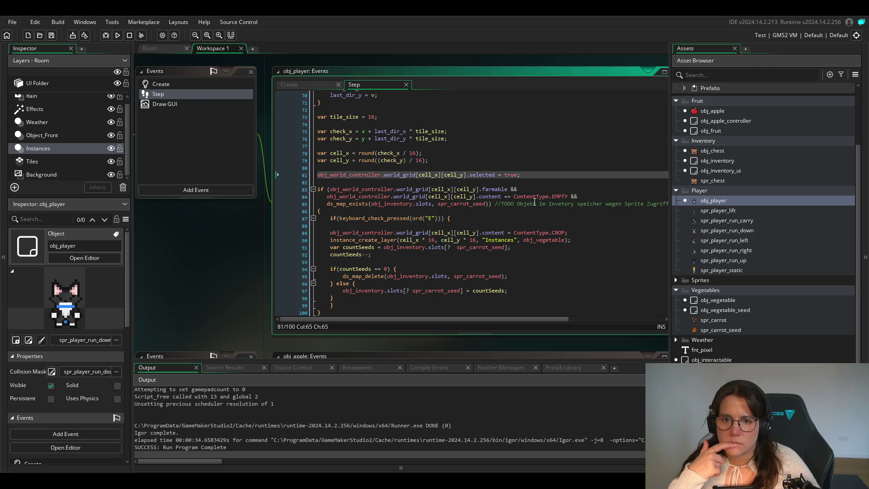
pyautogui.click(480, 176)
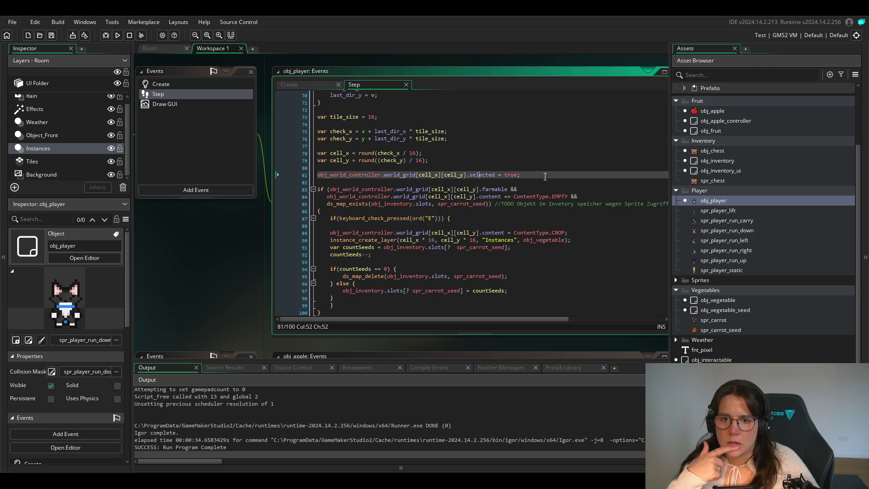
pyautogui.scroll(3, 434, 225)
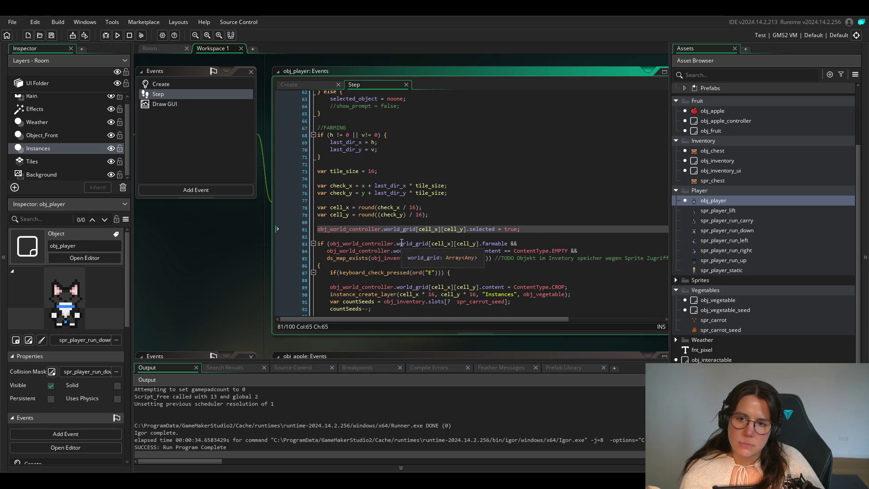
pyautogui.scroll(-4, 404, 241)
pyautogui.scroll(3, 404, 241)
pyautogui.moveTo(404, 241)
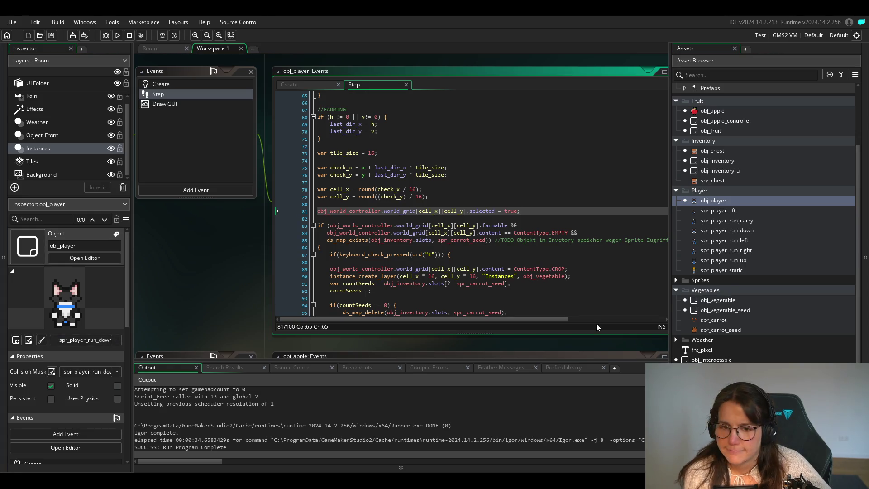
pyautogui.click(442, 211)
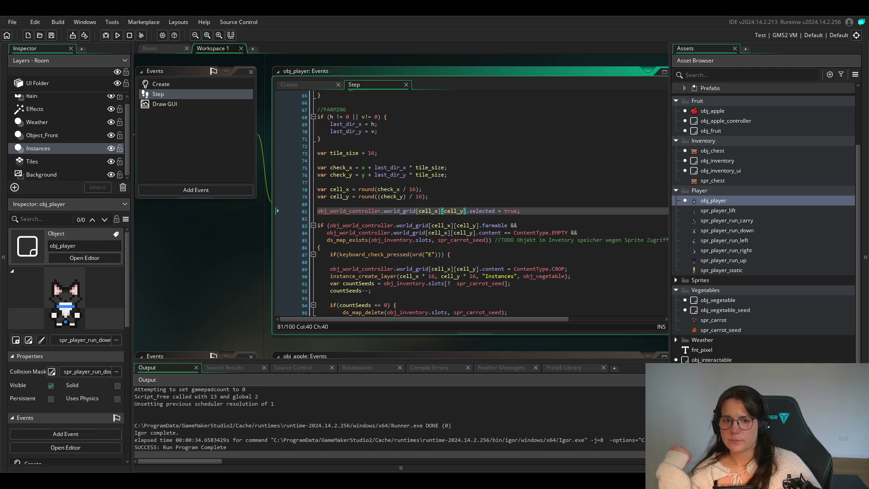
# - End the selected = true statement on line 81 with a semicolon, then highlight the whole line
pyautogui.click(501, 211)
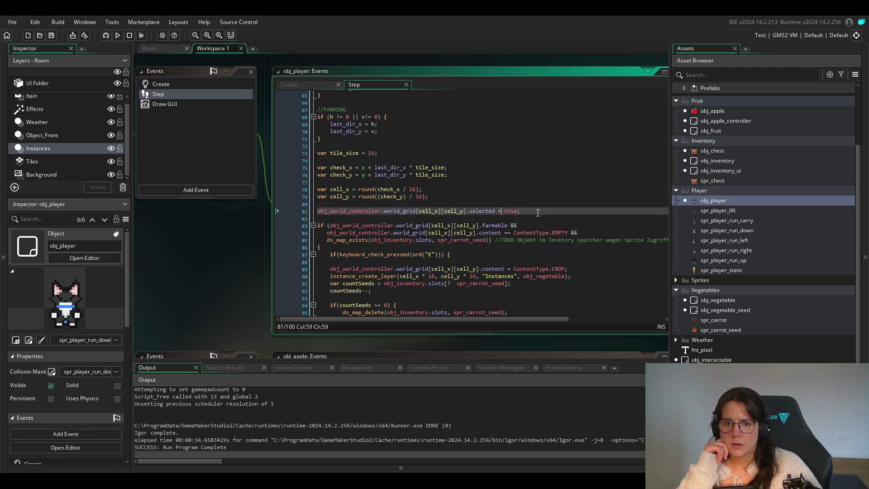
pyautogui.moveTo(538, 210); pyautogui.dragTo(311, 210)
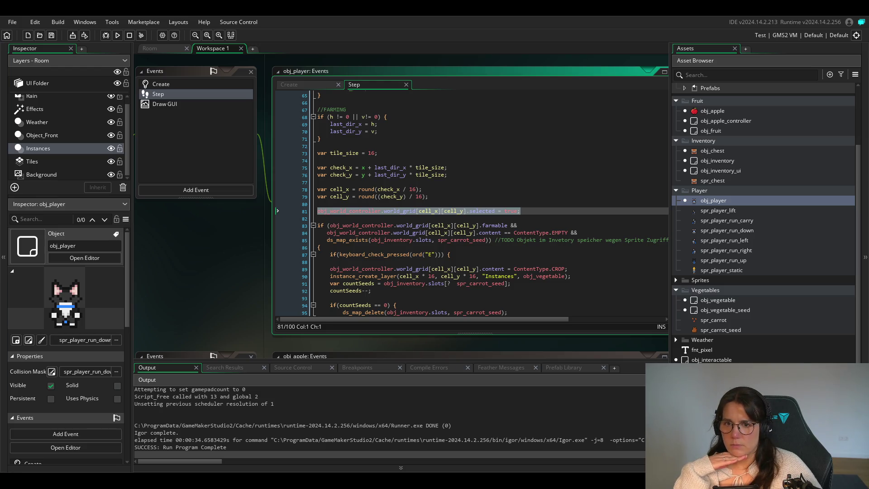
pyautogui.moveTo(520, 211); pyautogui.dragTo(412, 212)
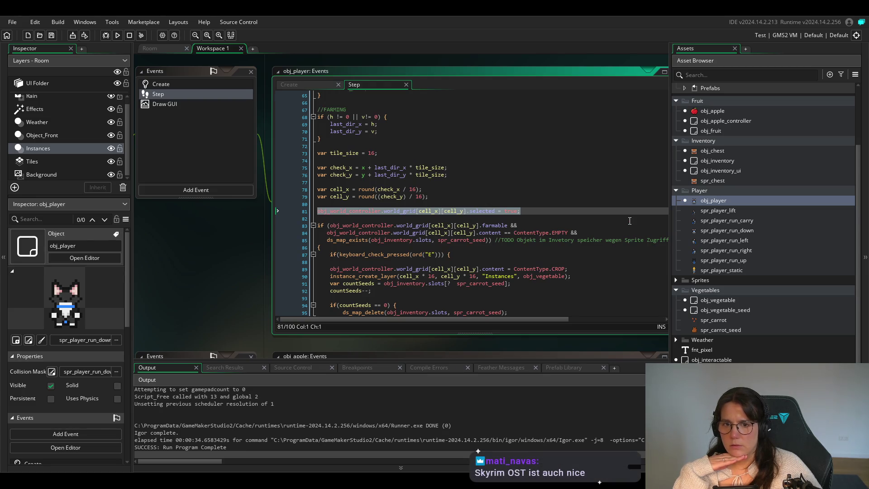
pyautogui.click(498, 211)
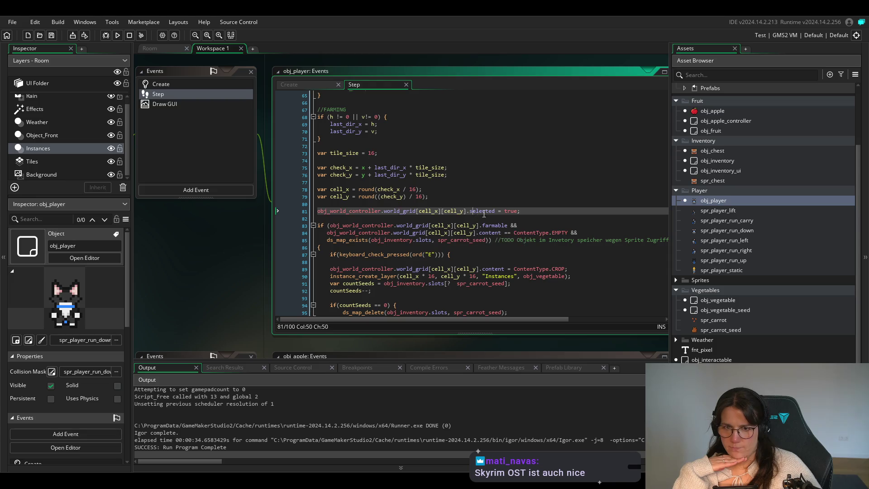
pyautogui.doubleClick(483, 211)
pyautogui.click(535, 211)
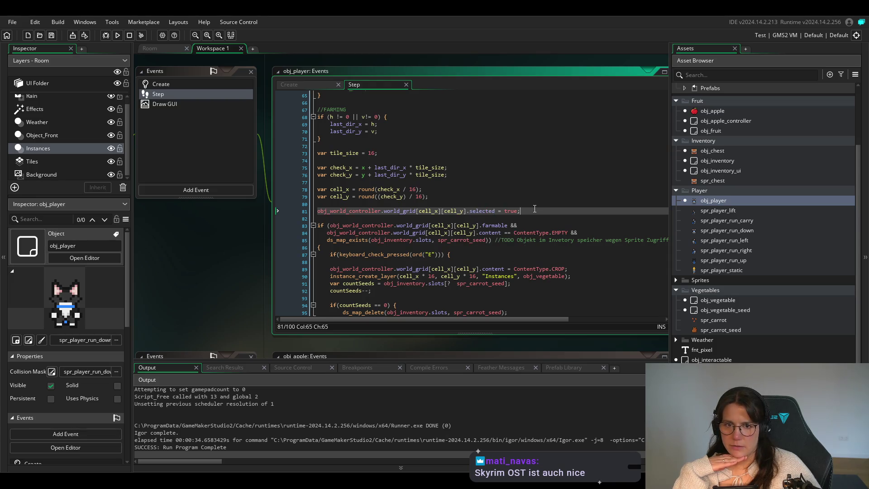
pyautogui.write(';')
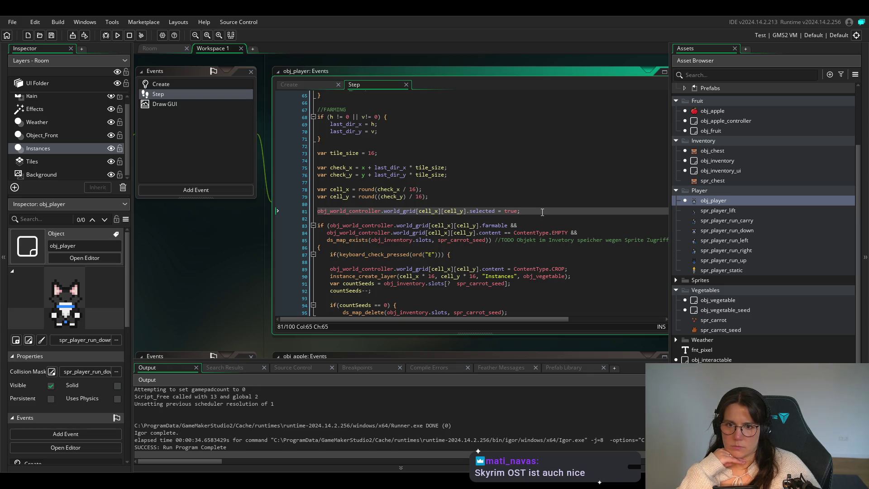
pyautogui.moveTo(542, 211); pyautogui.dragTo(297, 214)
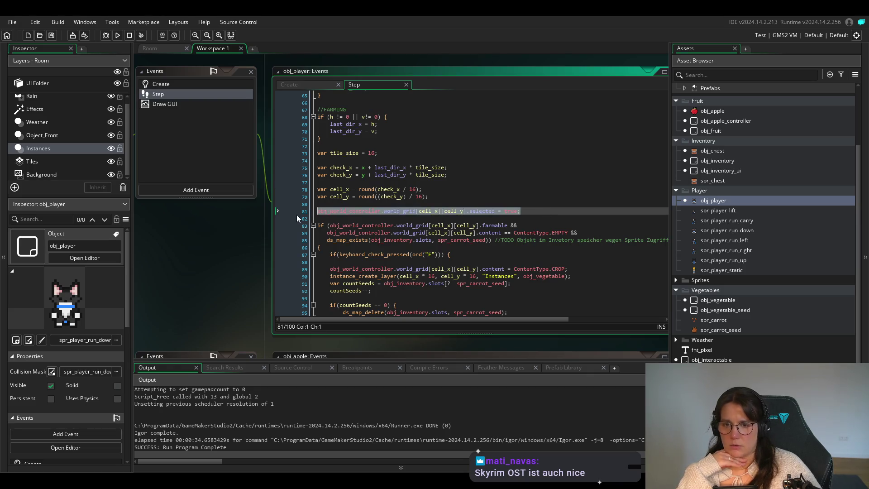
# - Delete the highlighted selected = true statement from line 81
pyautogui.press('BackSpace')
pyautogui.press('BackSpace')
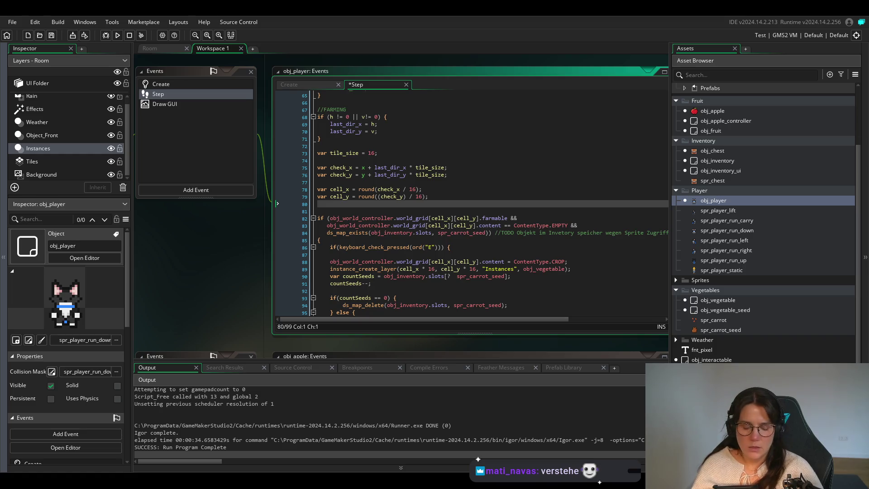
# - Place the cursor on empty line 72 above tile_size to add the facing-cell code
pyautogui.click(277, 145)
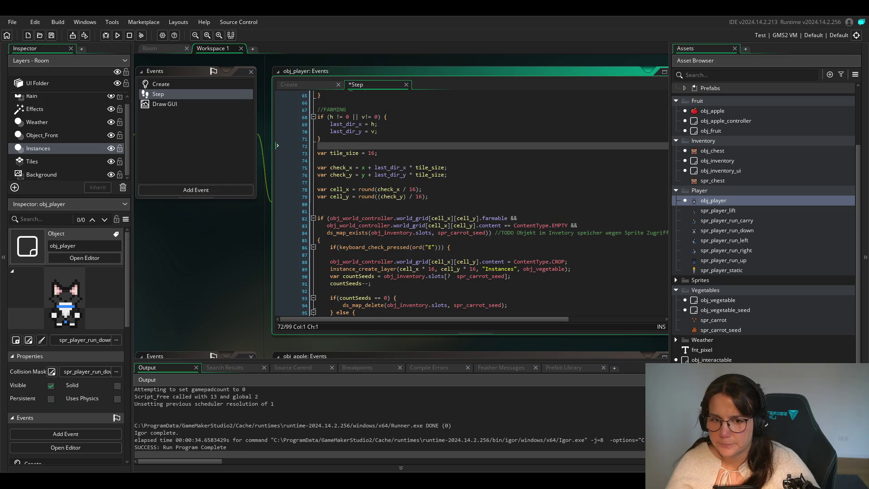
pyautogui.moveTo(481, 276)
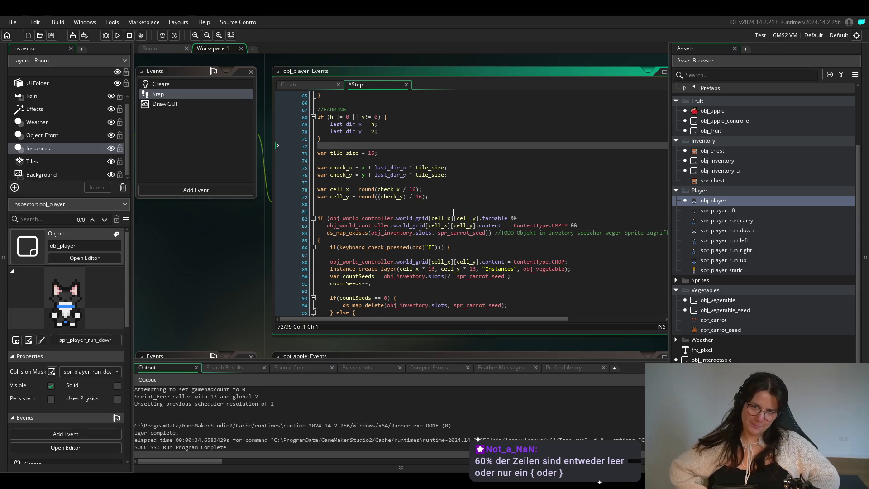
# - Briefly move the if block's brace to its own line and revert, then test-run the game and close it
pyautogui.click(384, 116)
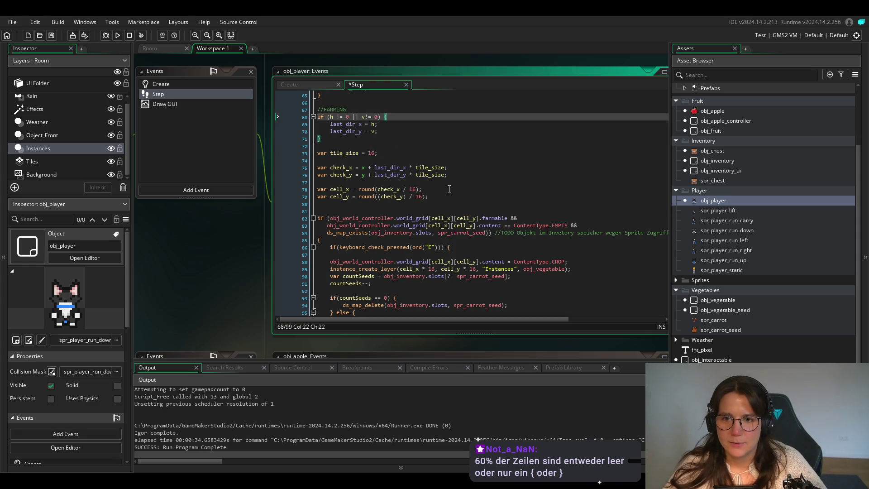
pyautogui.press('Return')
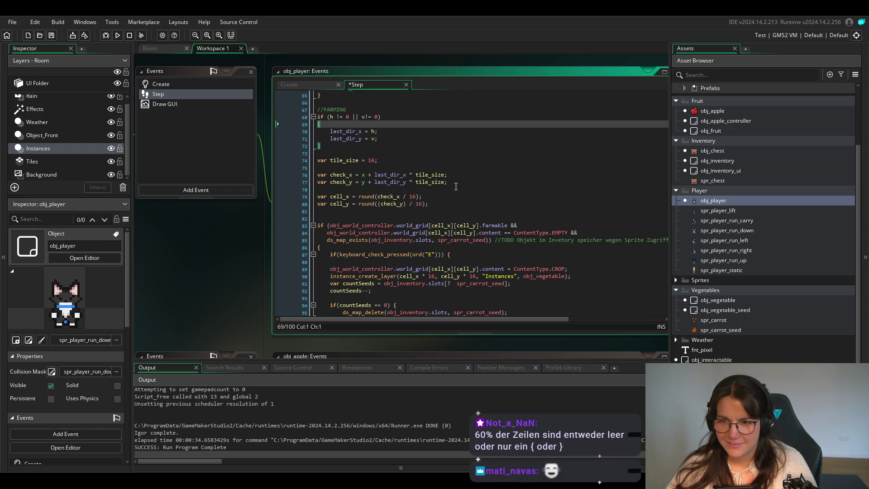
pyautogui.press('BackSpace')
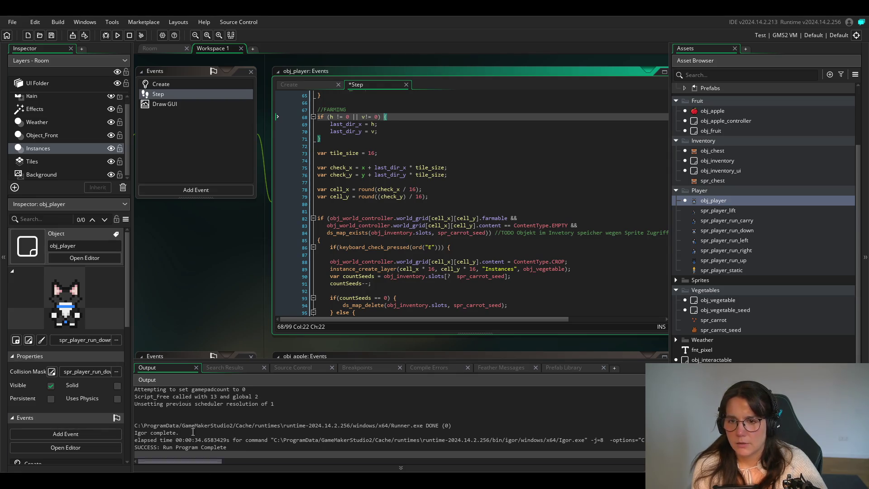
pyautogui.click(118, 35)
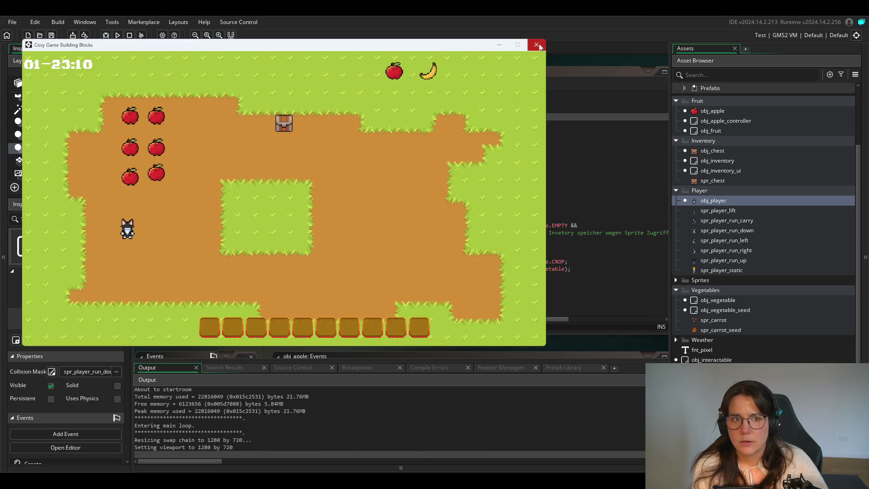
pyautogui.click(536, 44)
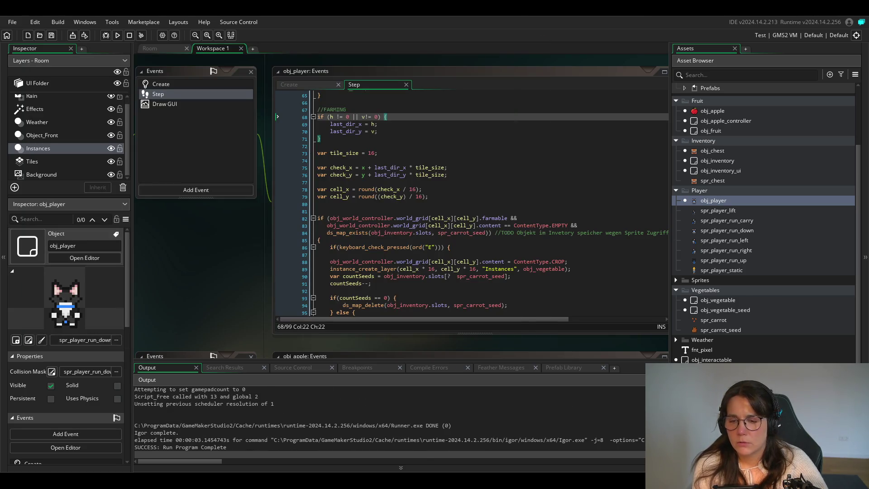